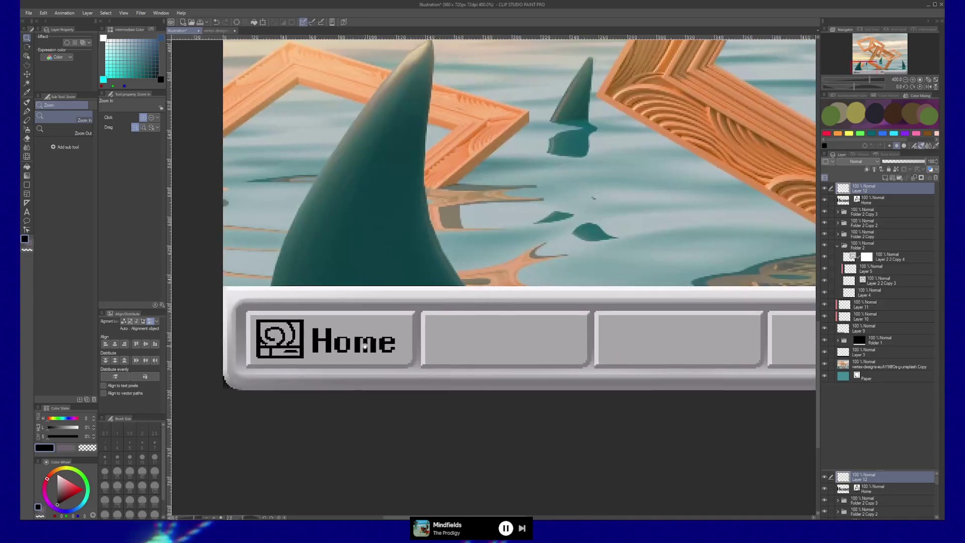
- Nudge the icon beside Home slightly left and resize it with a free transform
key(b)
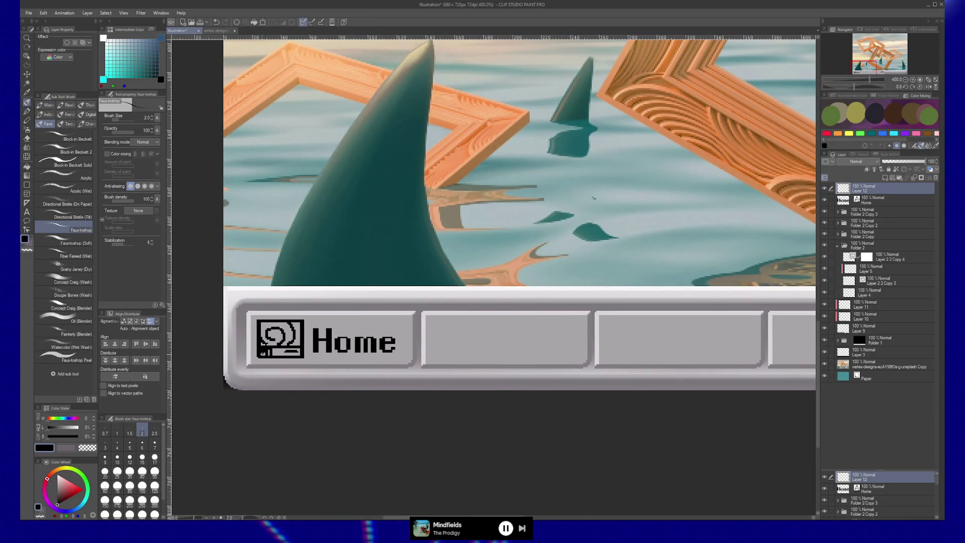
key(slash)
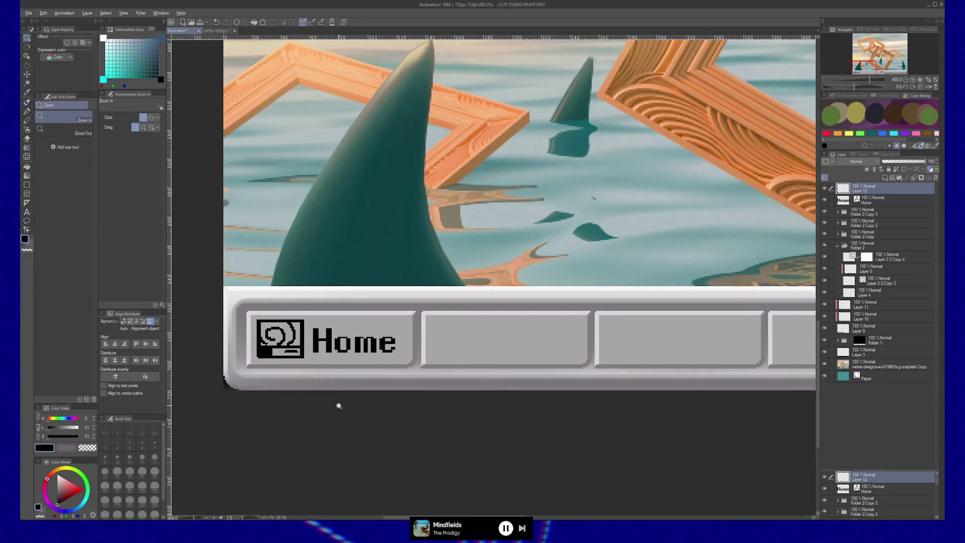
alt+click(352, 401)
alt+click(370, 394)
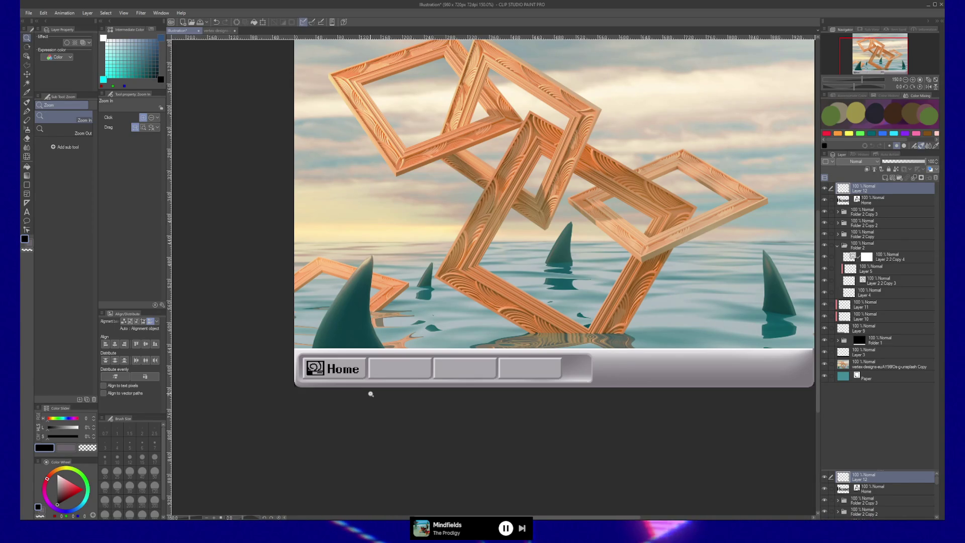
key(k)
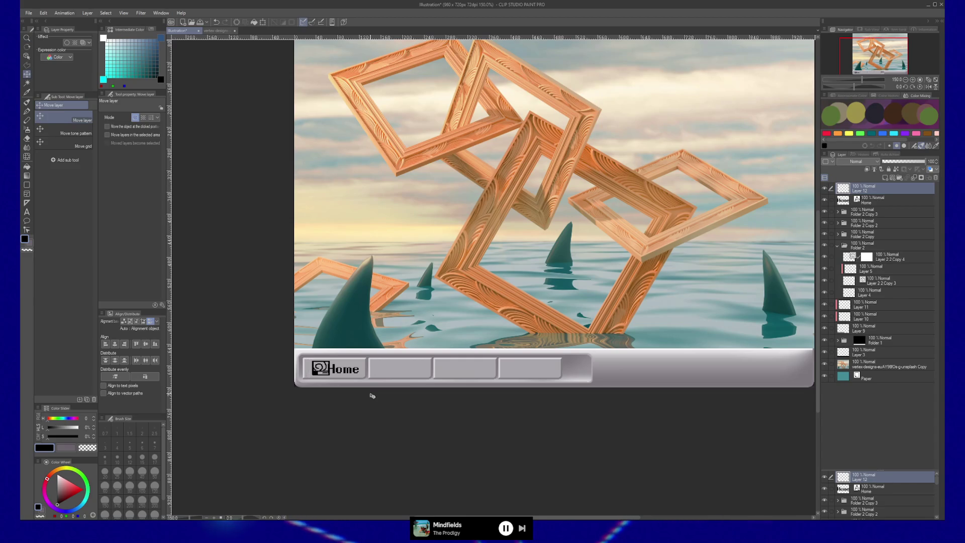
key(Left)
key(Left)
key(Left)
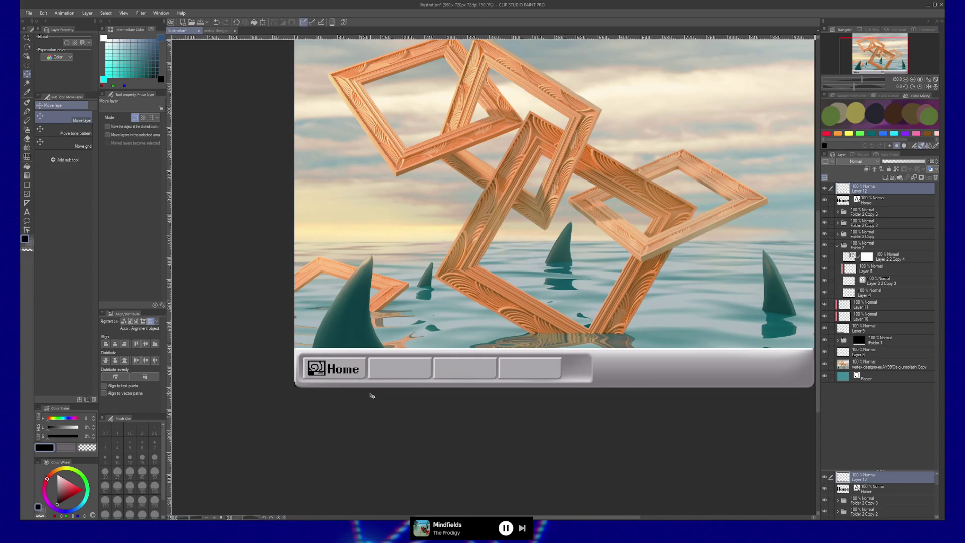
key(ctrl+t)
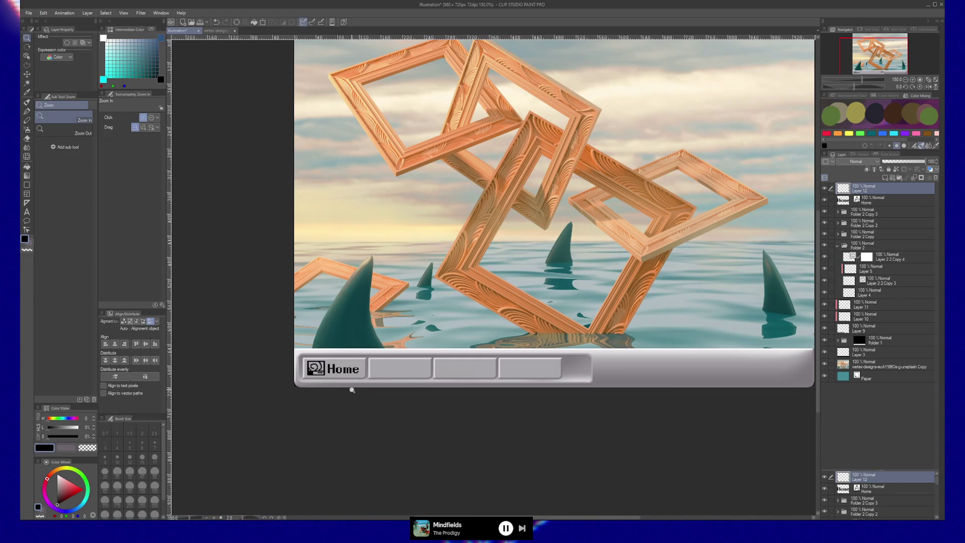
scroll(354, 389, up, 1)
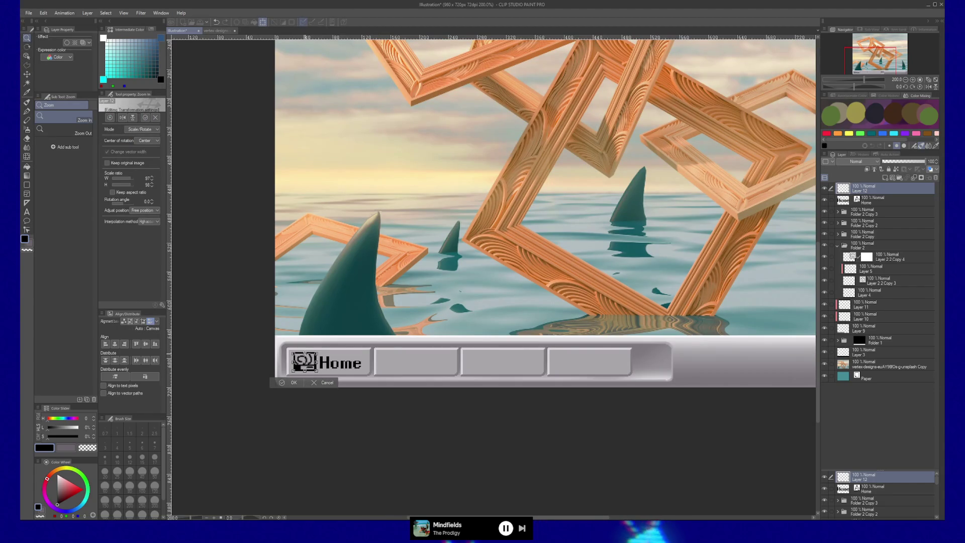
key(Return)
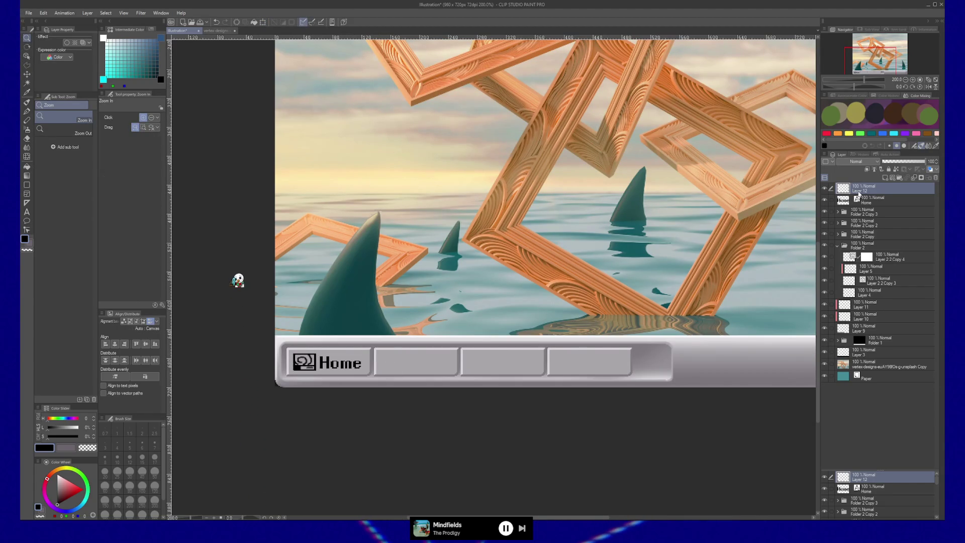
- Select the Home layer with the Move layer tool and fit the whole illustration in view
click(874, 199)
key(k)
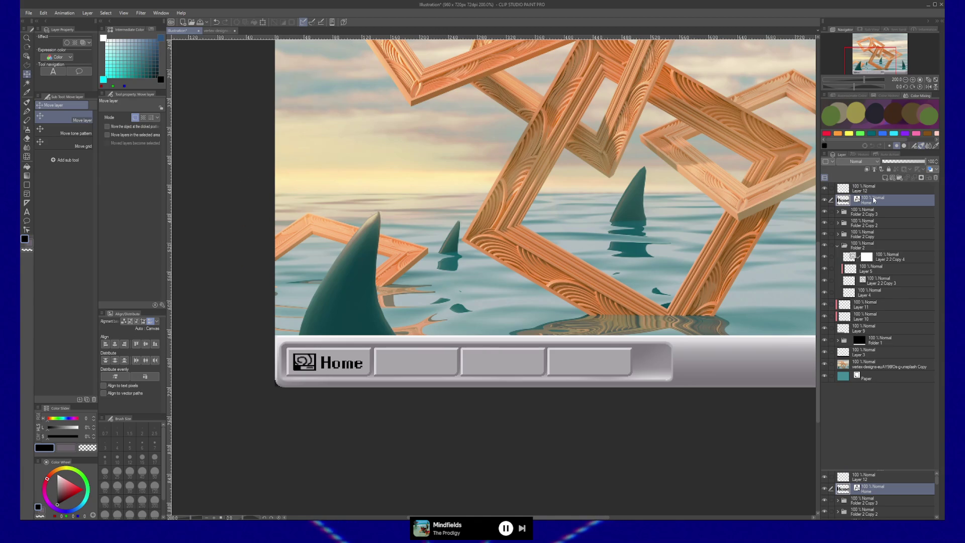
key(ctrl+alt+0)
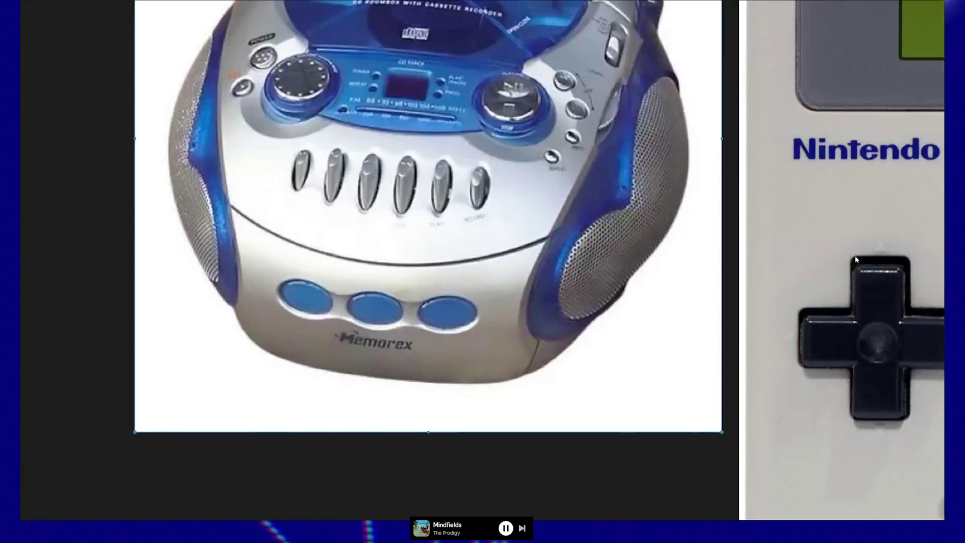
scroll(856, 259, down, 5)
scroll(461, 261, right, 10)
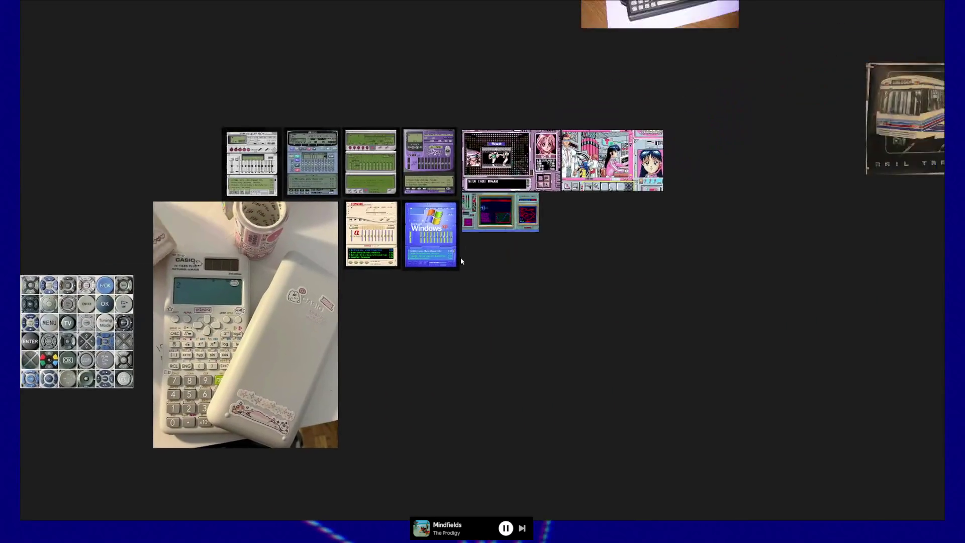
scroll(462, 261, up, 5)
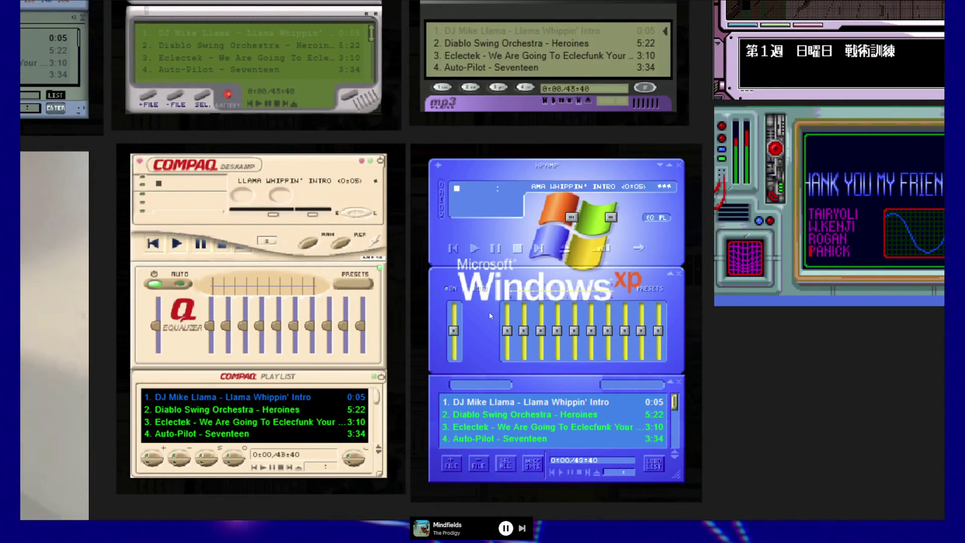
scroll(491, 315, down, 2)
scroll(498, 342, up, 2)
scroll(508, 393, up, 5)
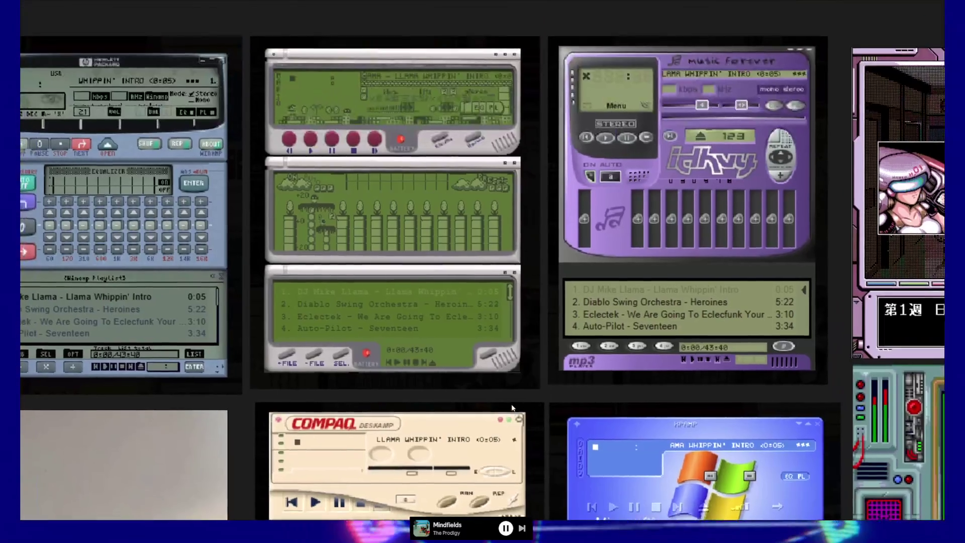
scroll(513, 408, up, 3)
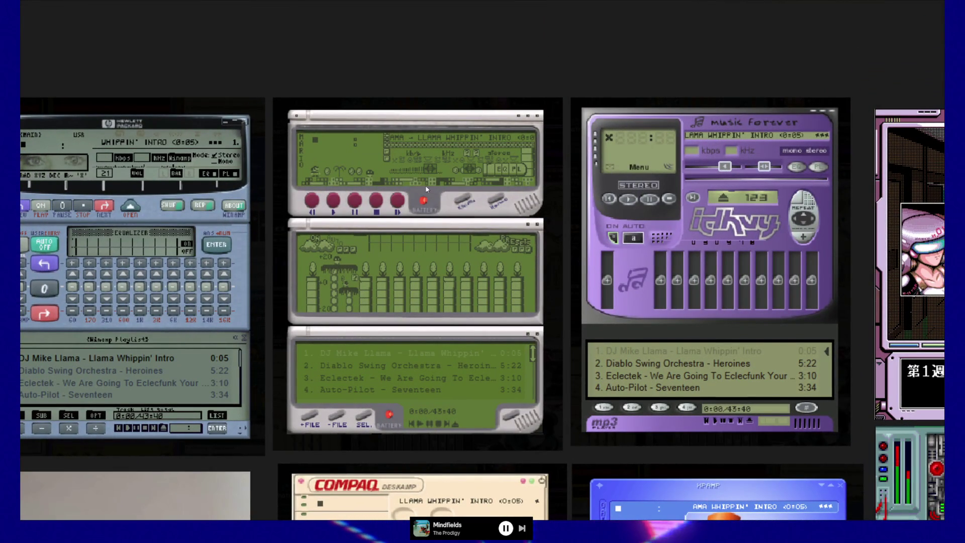
scroll(591, 258, right, 2)
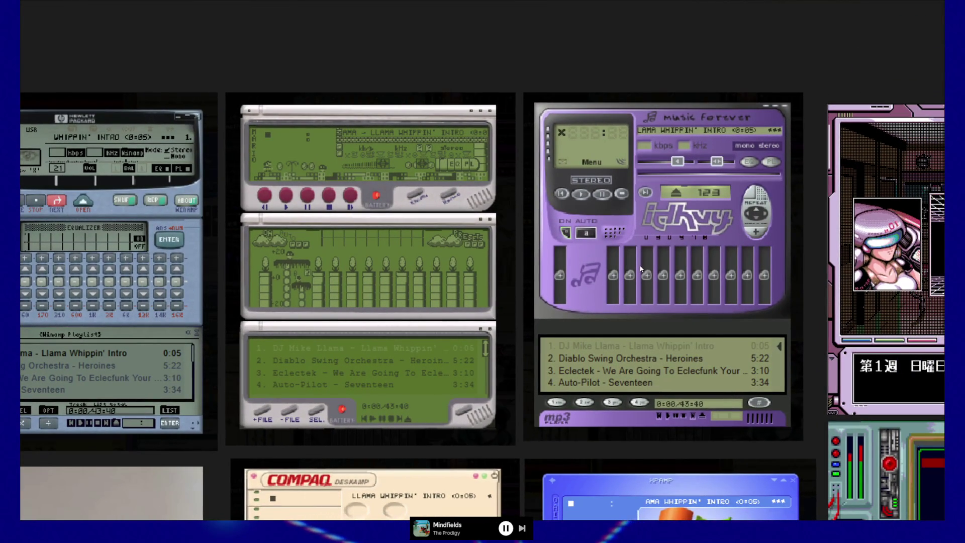
scroll(641, 269, left, 8)
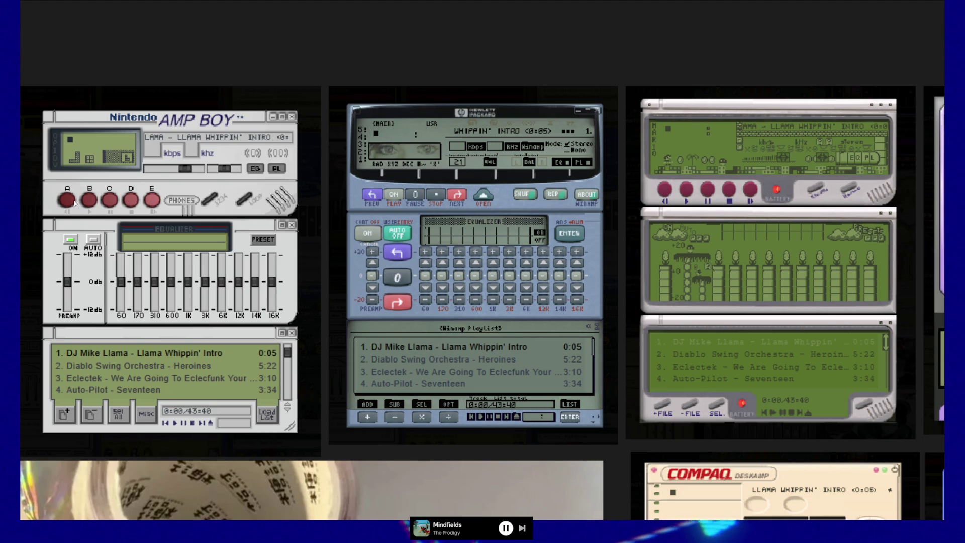
drag(93, 201, 182, 201)
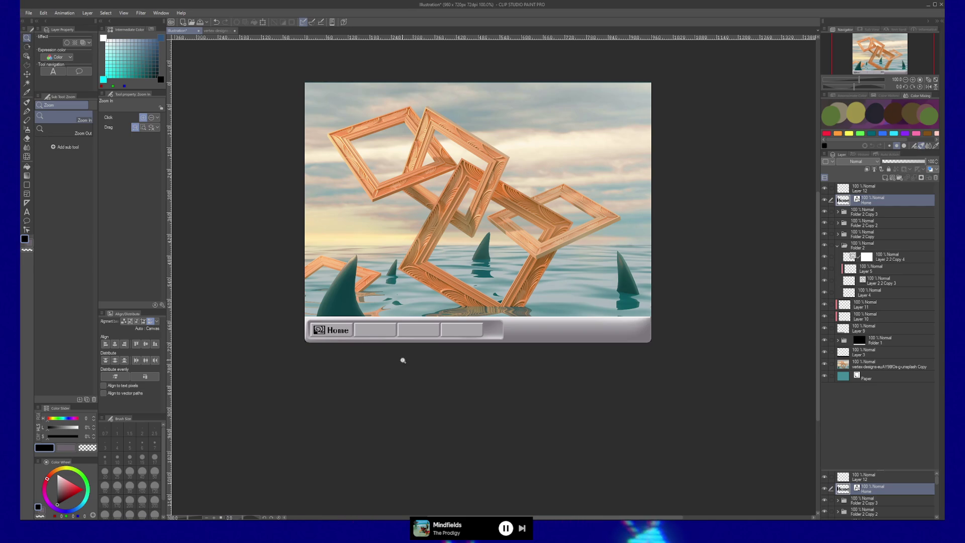
- Zoom to 200%, make Layer 9 active and sample a light grey for the brush
drag(402, 360, 662, 289)
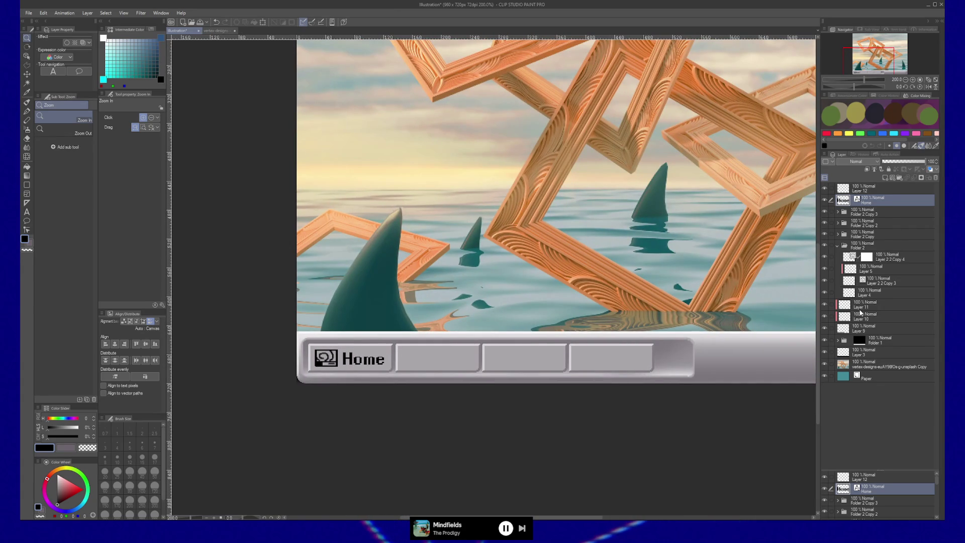
click(861, 328)
key(b)
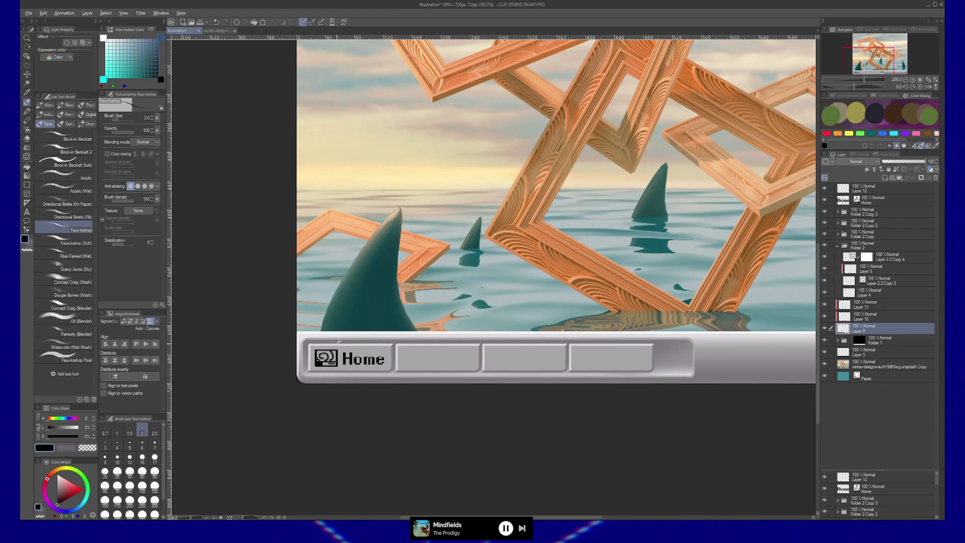
alt+click(345, 339)
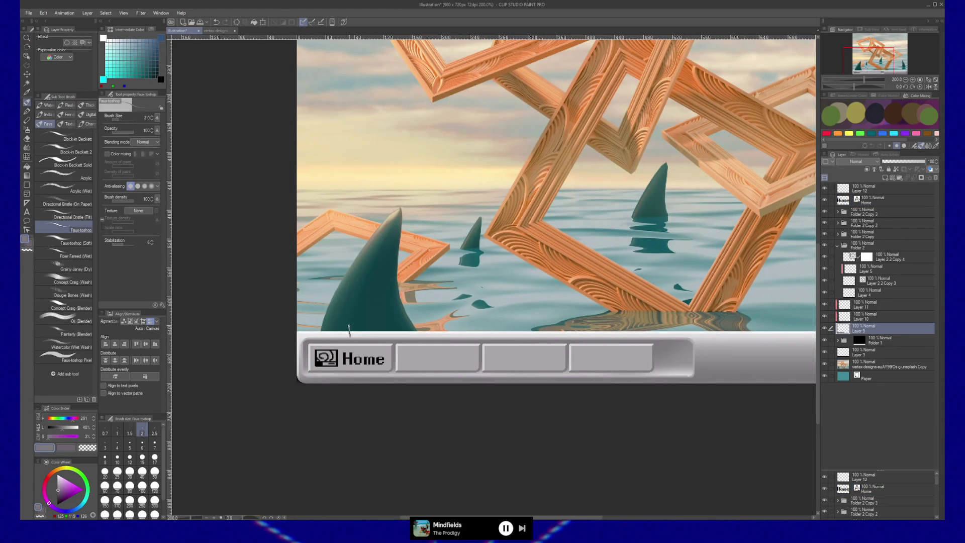
- On a new layer above Layer 11, paint a short size-5 vertical stroke above Home
click(870, 306)
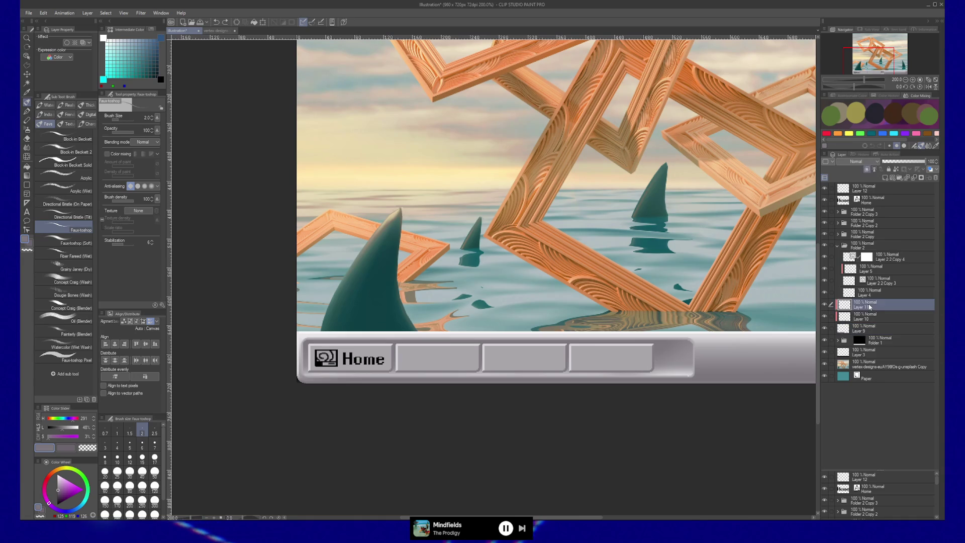
key(ctrl+shift+n)
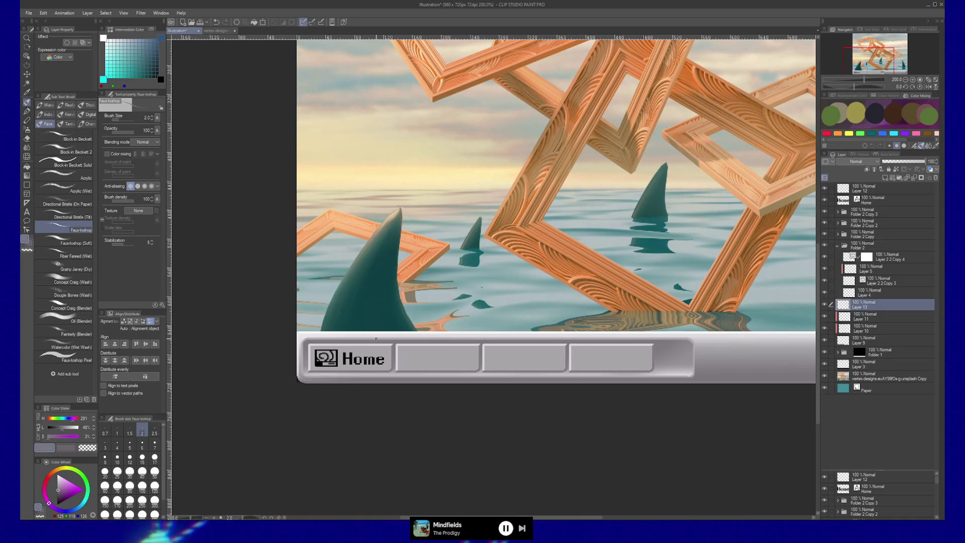
click(130, 443)
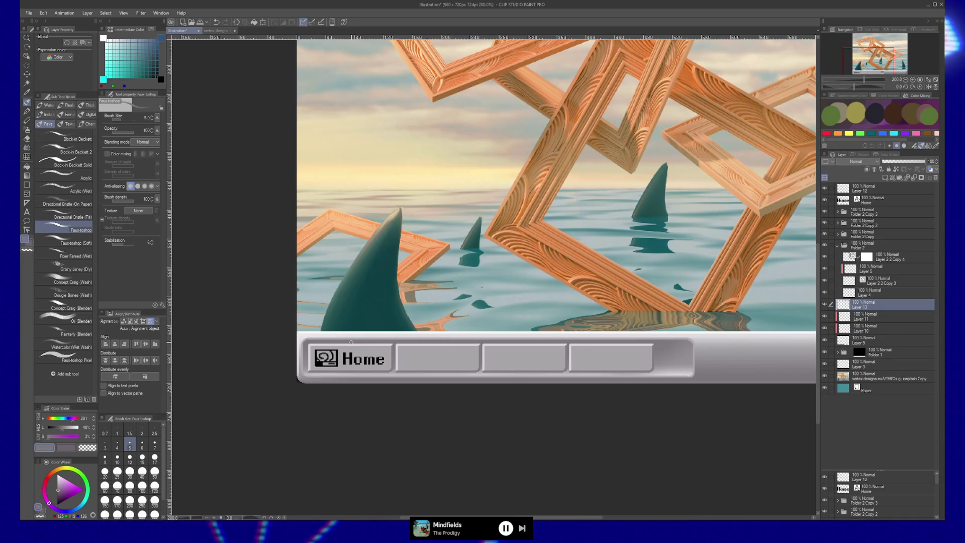
drag(352, 342, 351, 329)
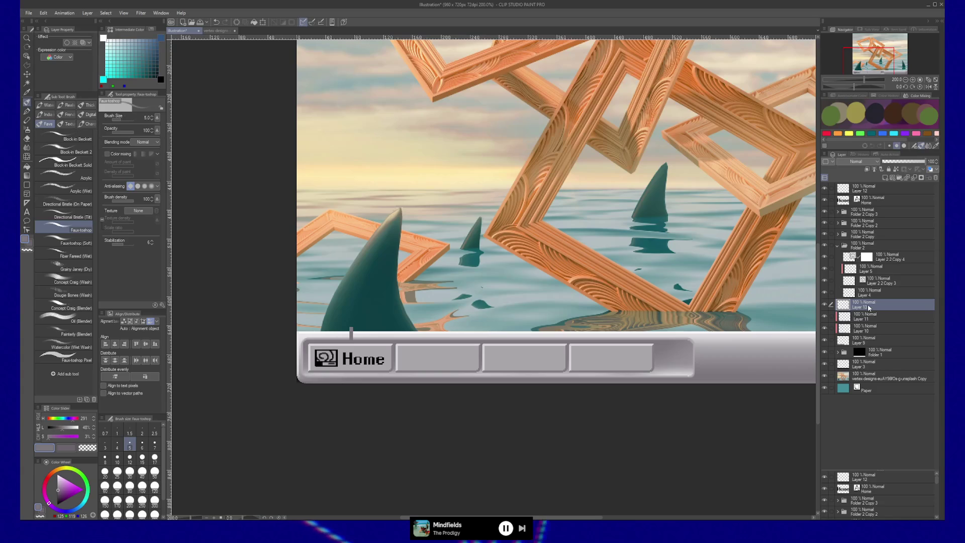
ctrl+click(857, 352)
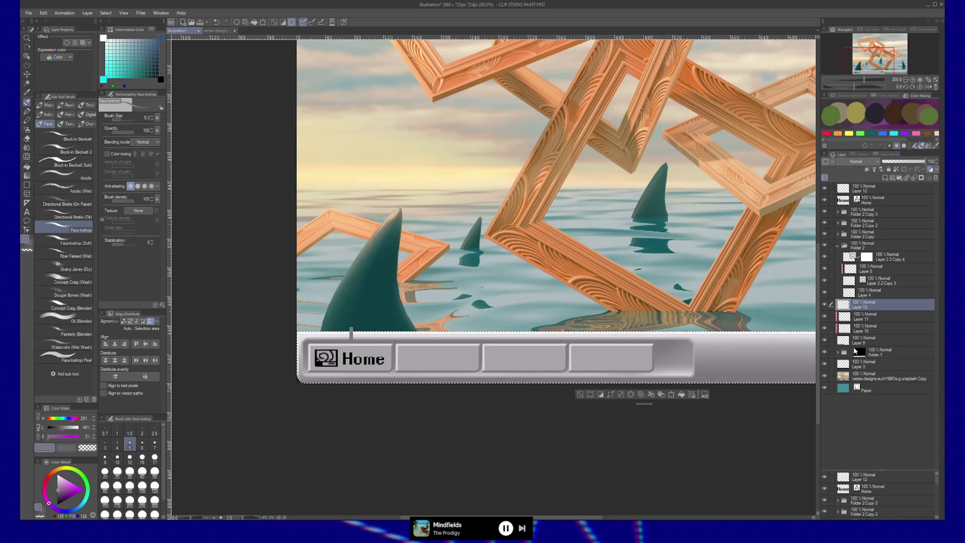
key(ctrl+d)
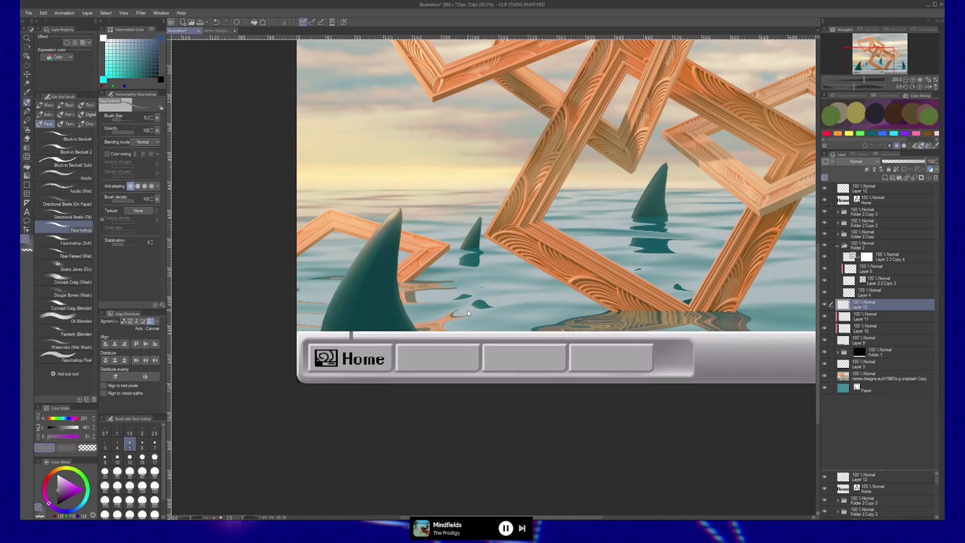
- Zoom in on the stroke, sample near-white, reduce the brush to size 4, then sample mid grey
key(slash)
click(360, 323)
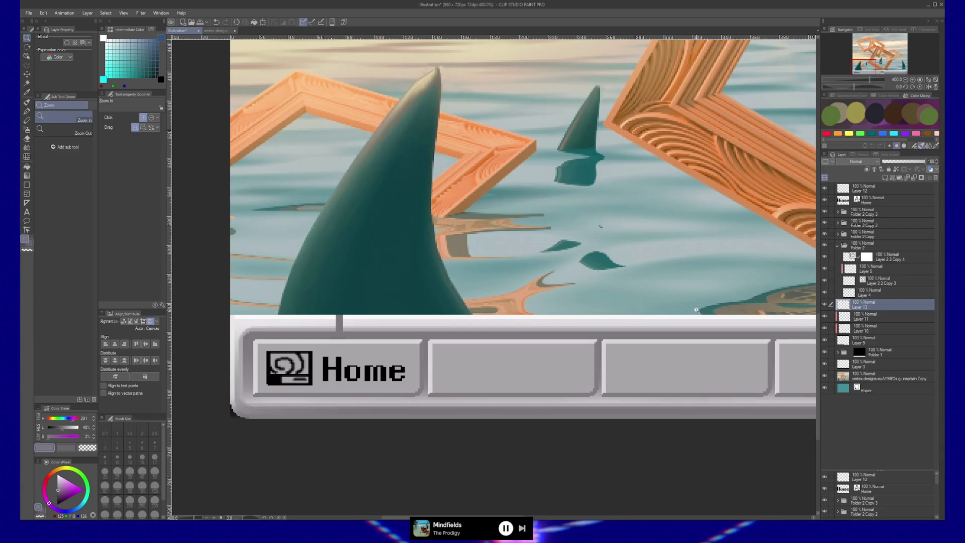
key(b)
alt+click(345, 317)
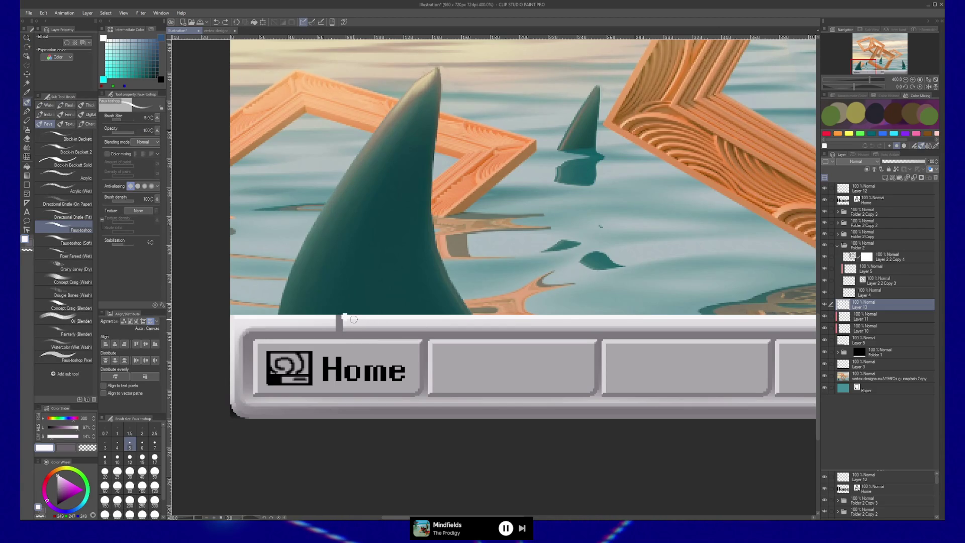
key(bracketleft)
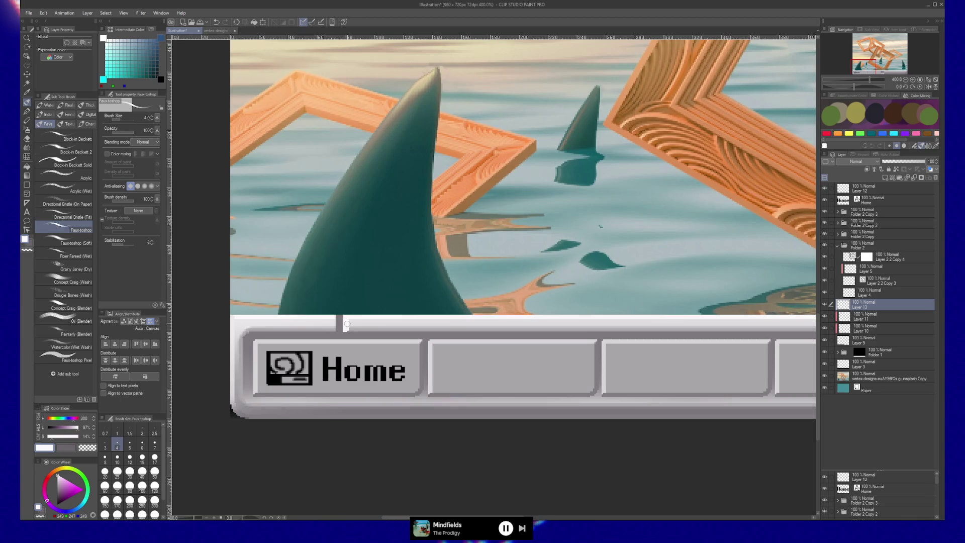
alt+click(334, 322)
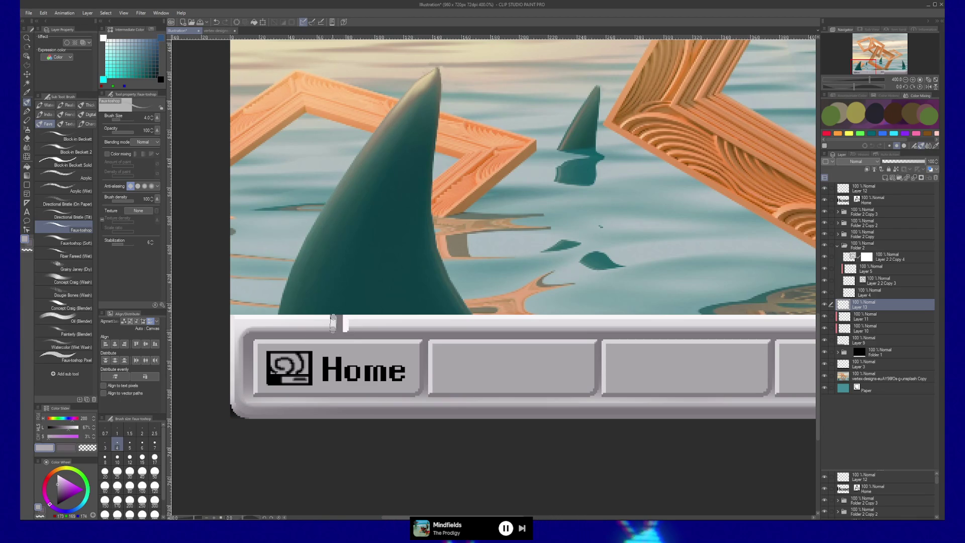
scroll(391, 331, down, 5)
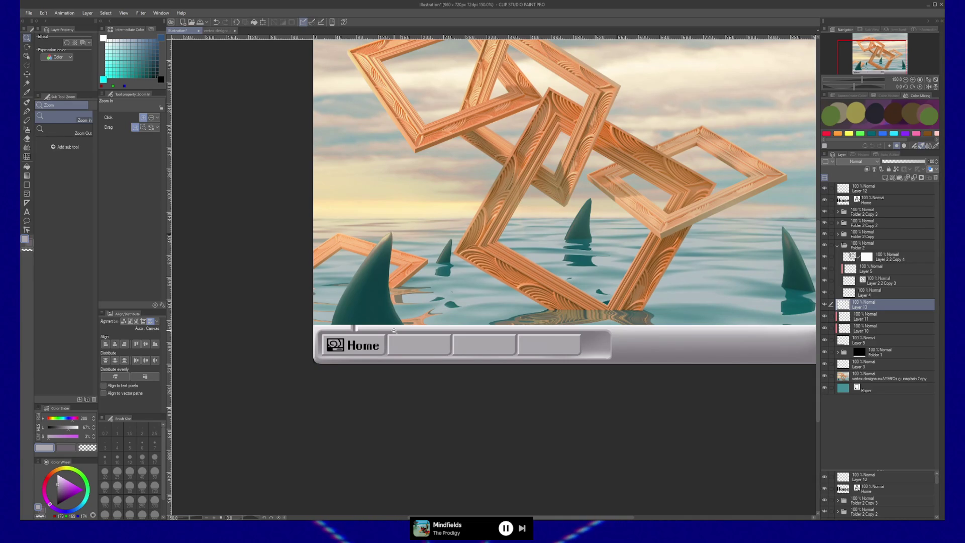
key(k)
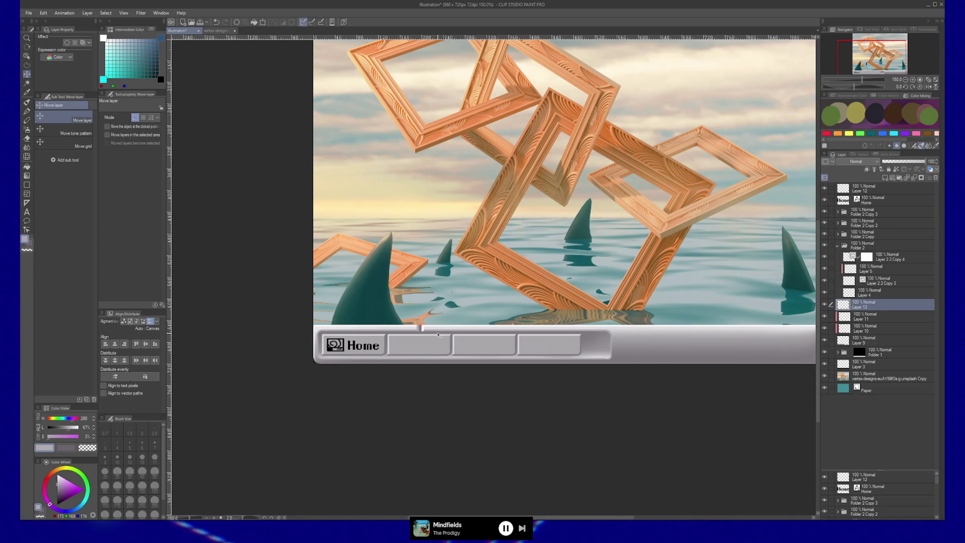
- Drag Layer 13's stroke along the taskbar's top edge to sit above the Home icon
mouse_move(521, 336)
mouse_down()
mouse_move(497, 336)
mouse_move(565, 337)
mouse_up()
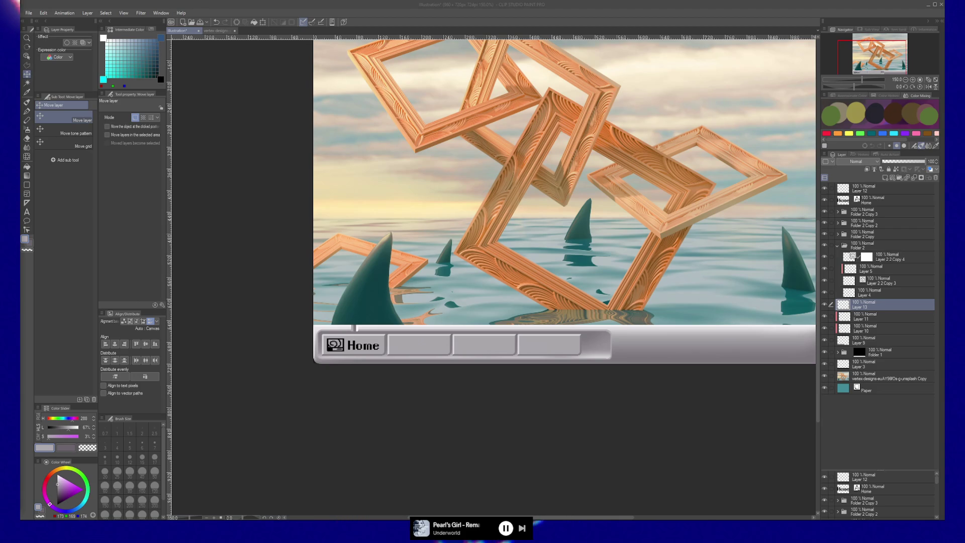
click(367, 365)
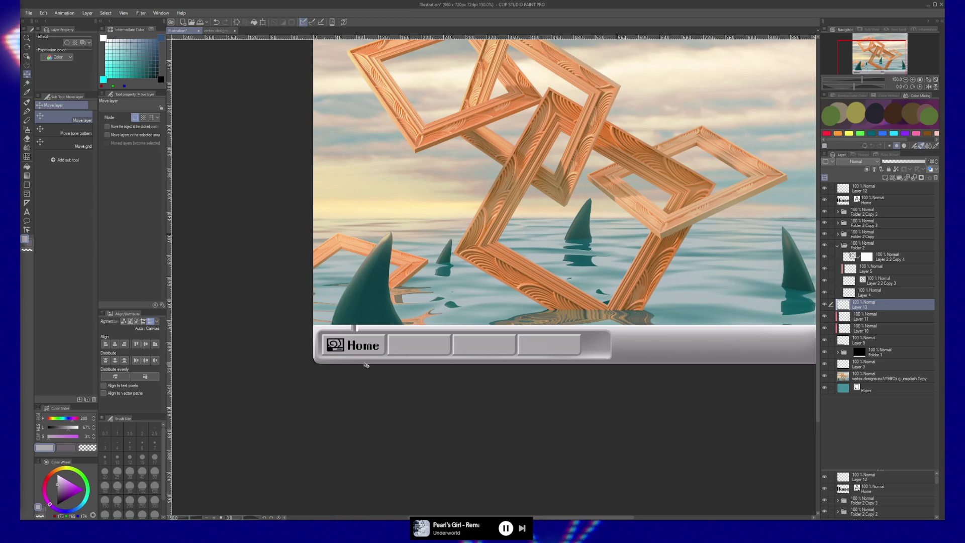